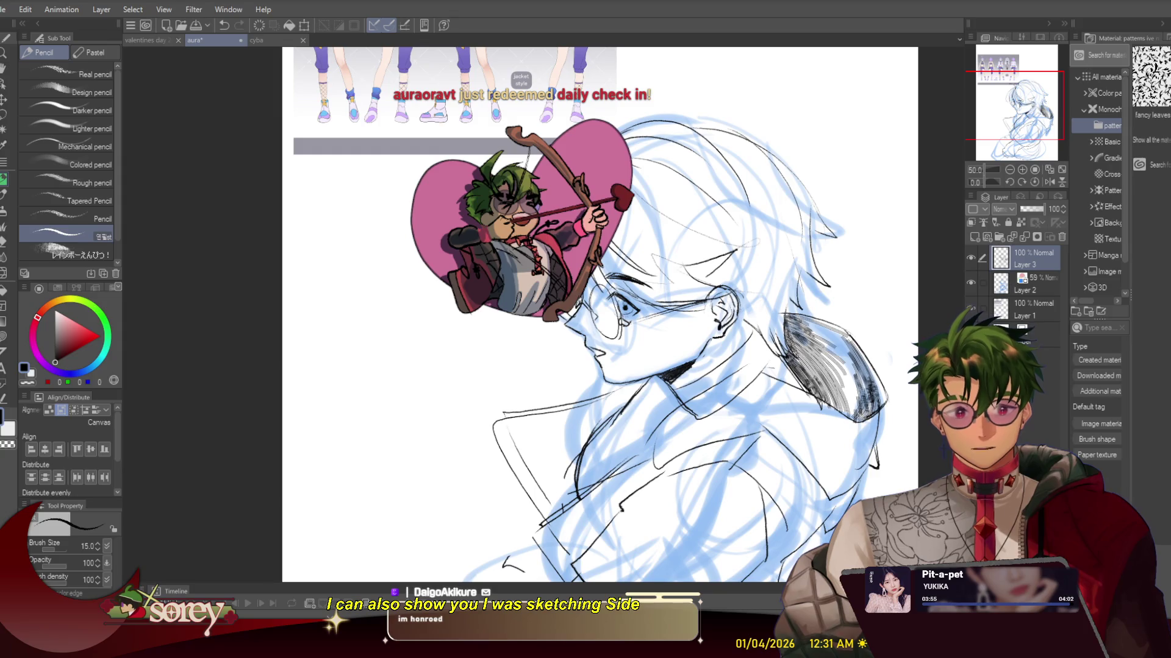
click(275, 40)
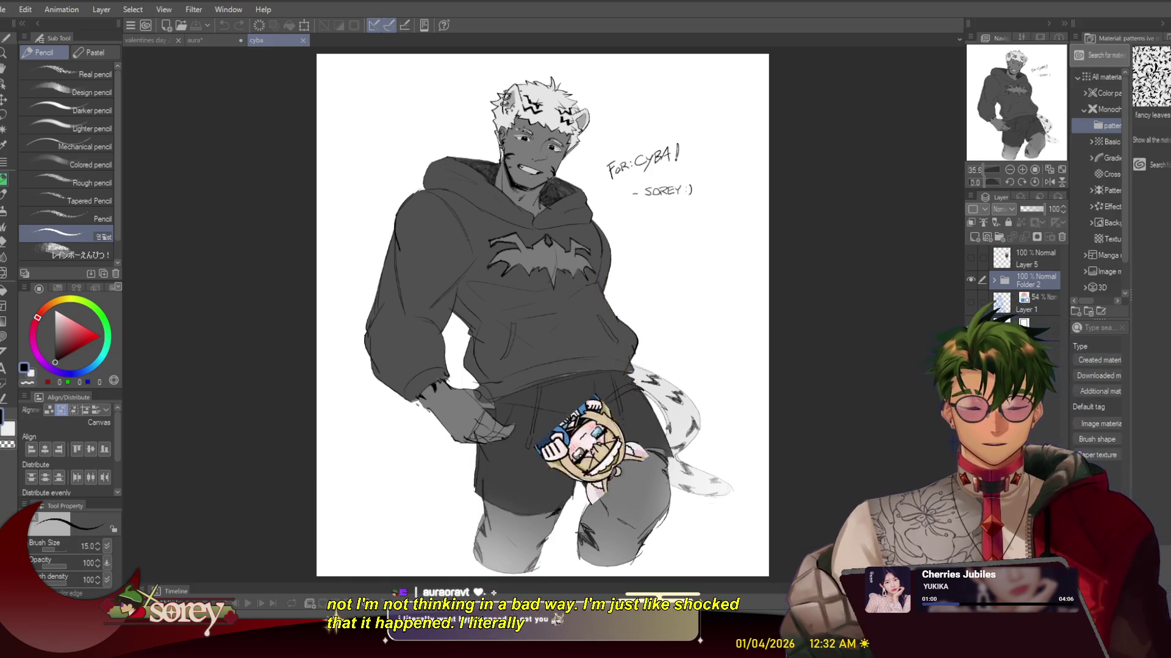
click(1022, 170)
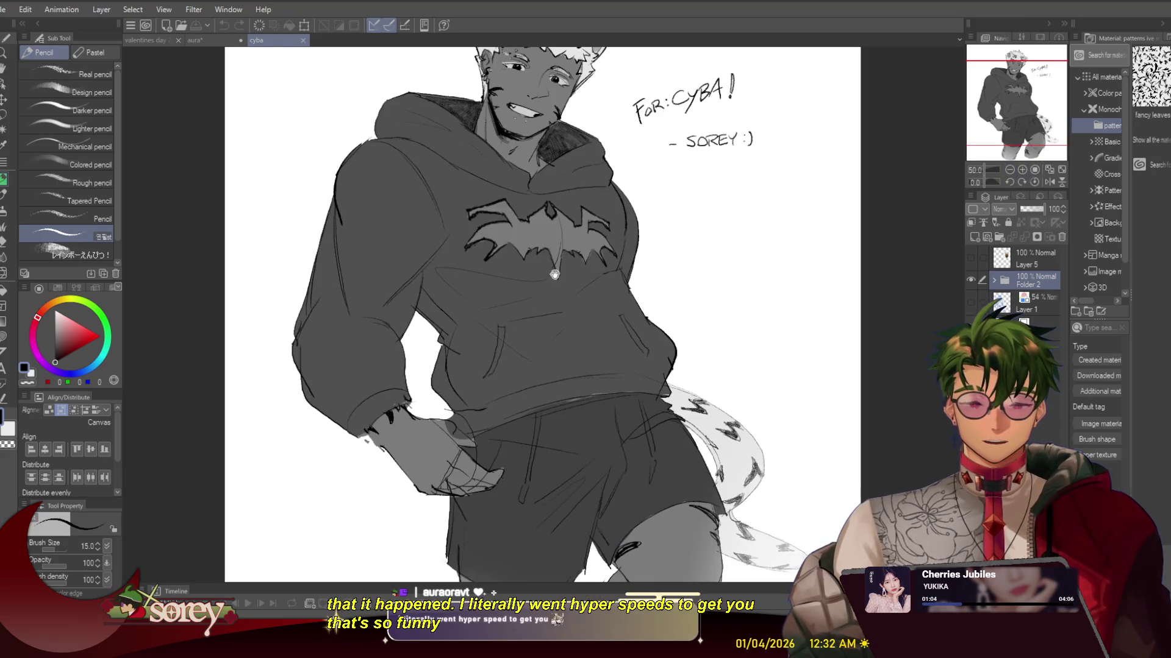
scroll(554, 275, down, 2)
click(201, 40)
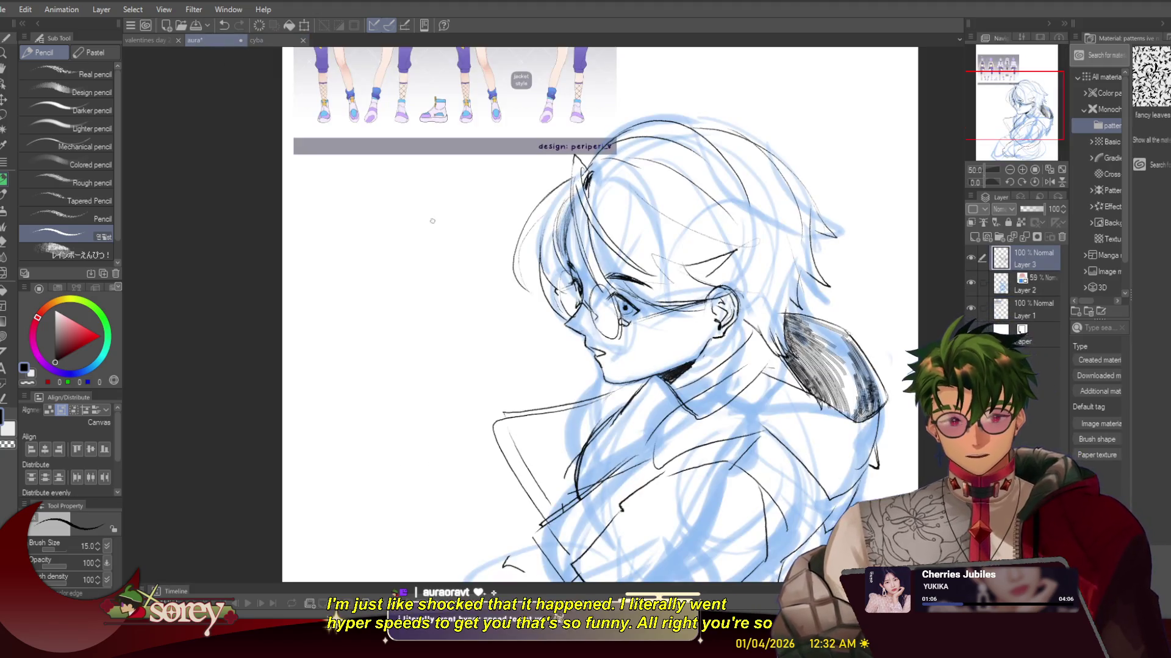
drag(639, 241, 639, 481)
drag(657, 418, 643, 216)
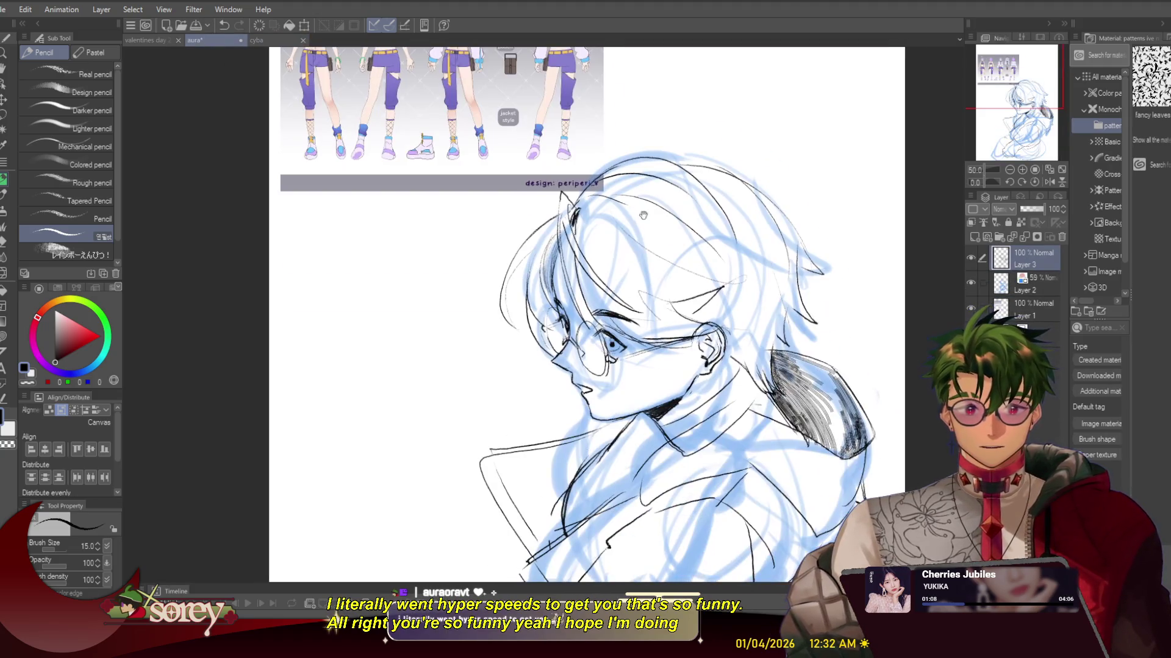
mouse_move(652, 427)
mouse_down()
mouse_move(662, 249)
mouse_move(628, 380)
mouse_up()
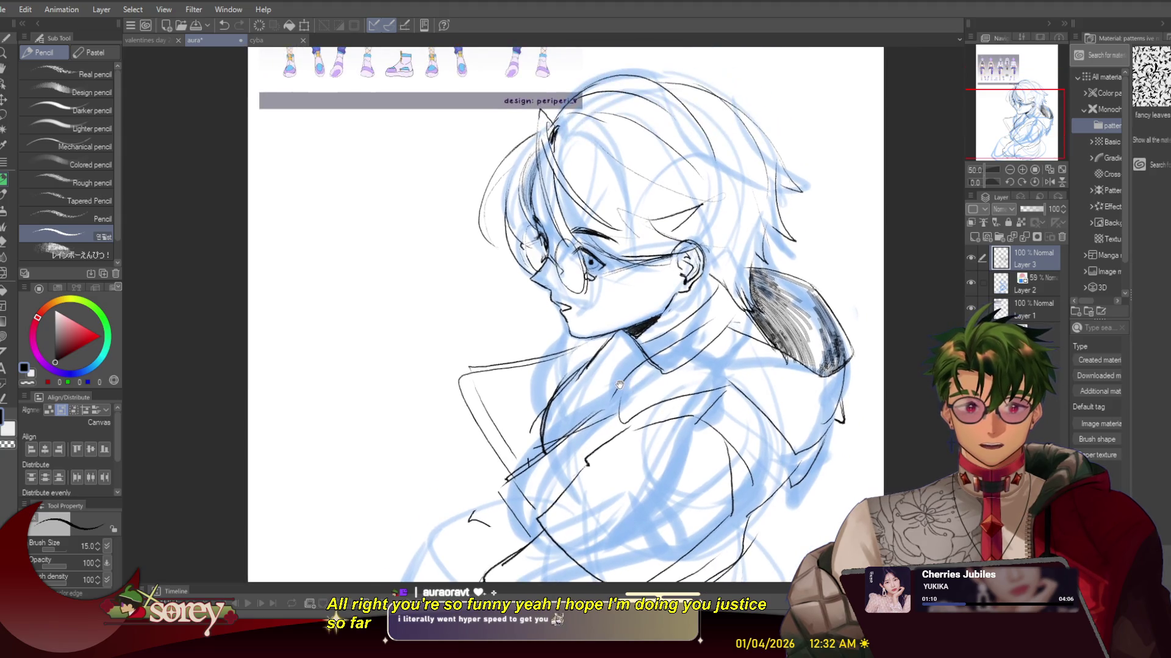